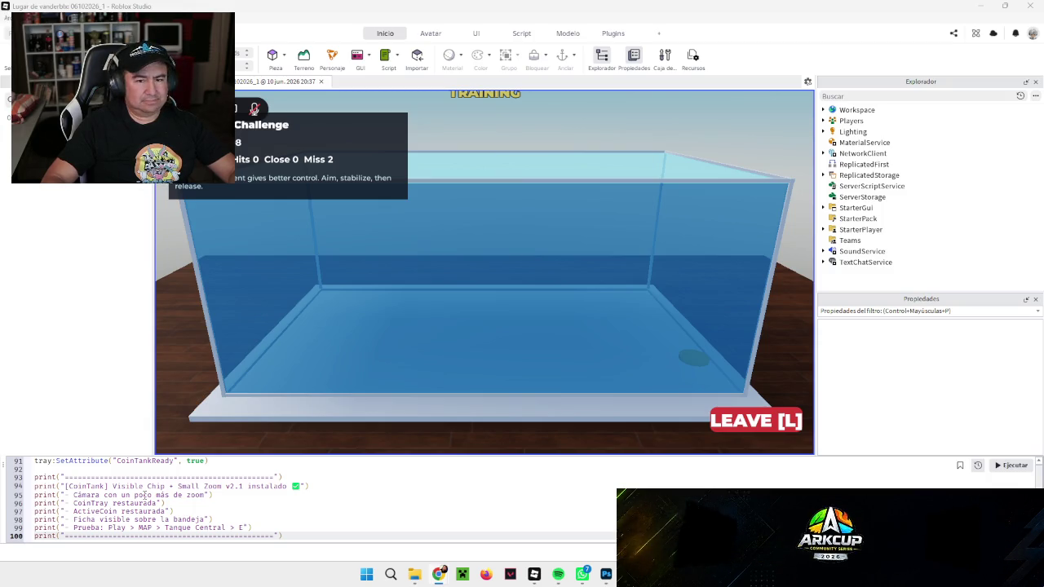
Spawn a fresh coin at the top of the tank and release it into the water.
click(693, 359)
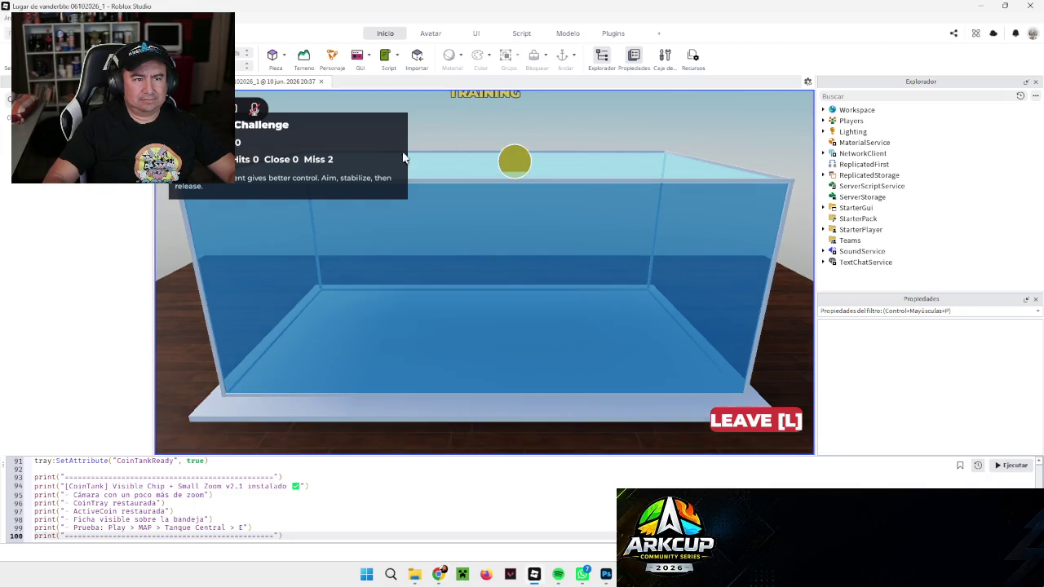
click(464, 258)
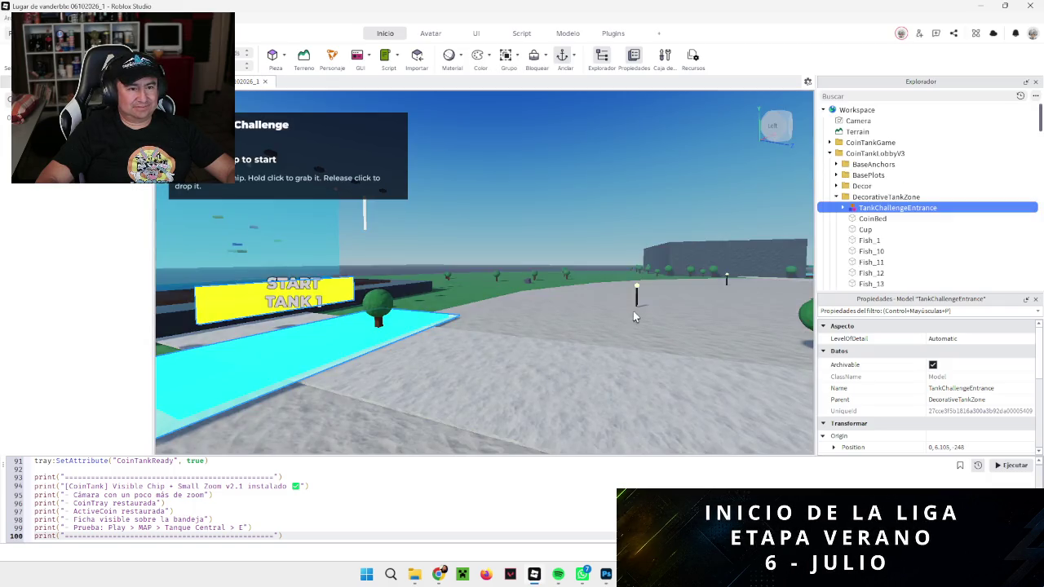
Overwrite the v2.1 command-bar script with the Camera + Coin Spawn + Drag Hotfix v2.2 script.
key(f)
key(Left)
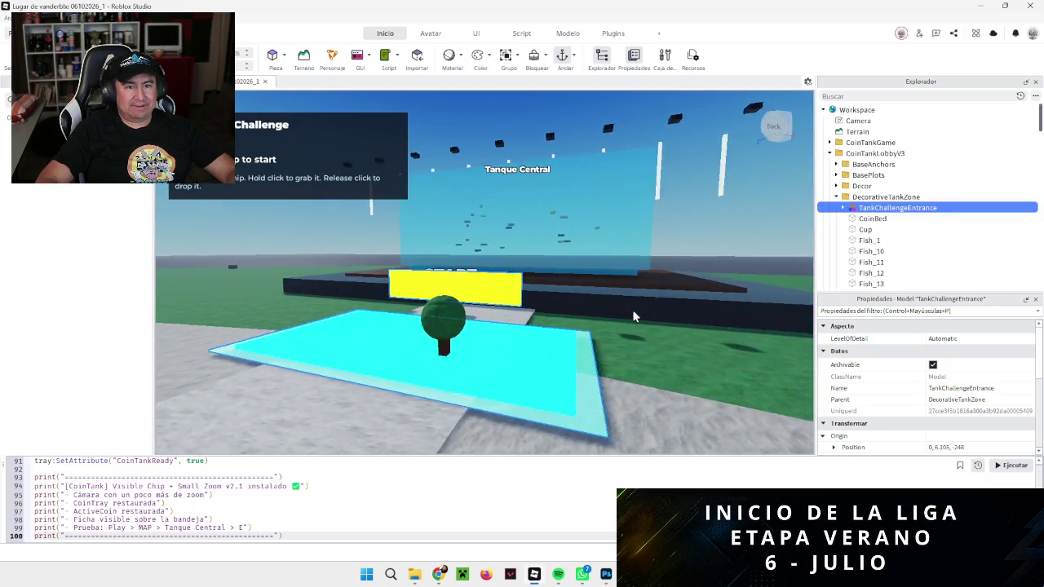
key(Down)
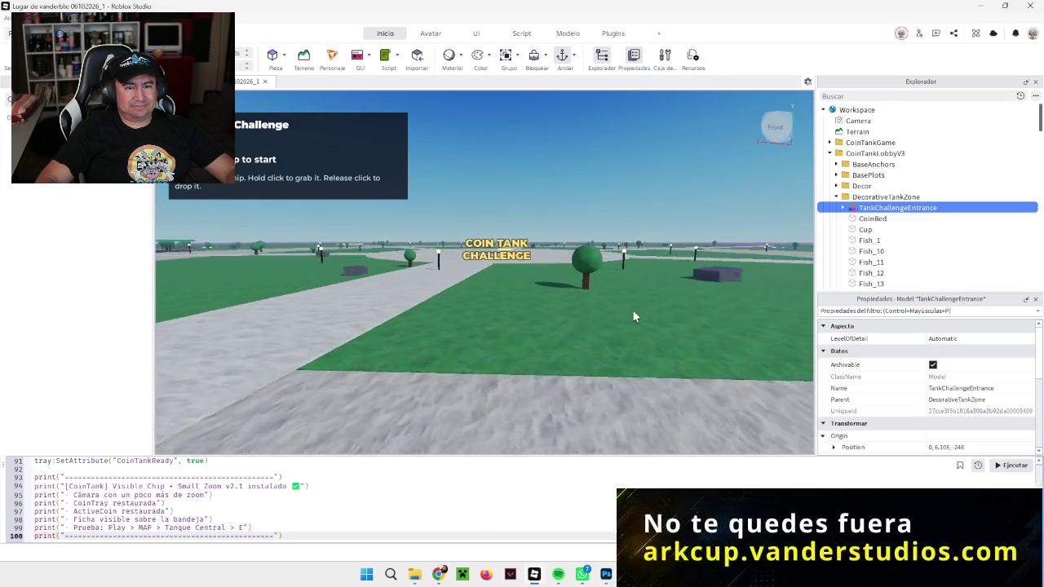
key(Left)
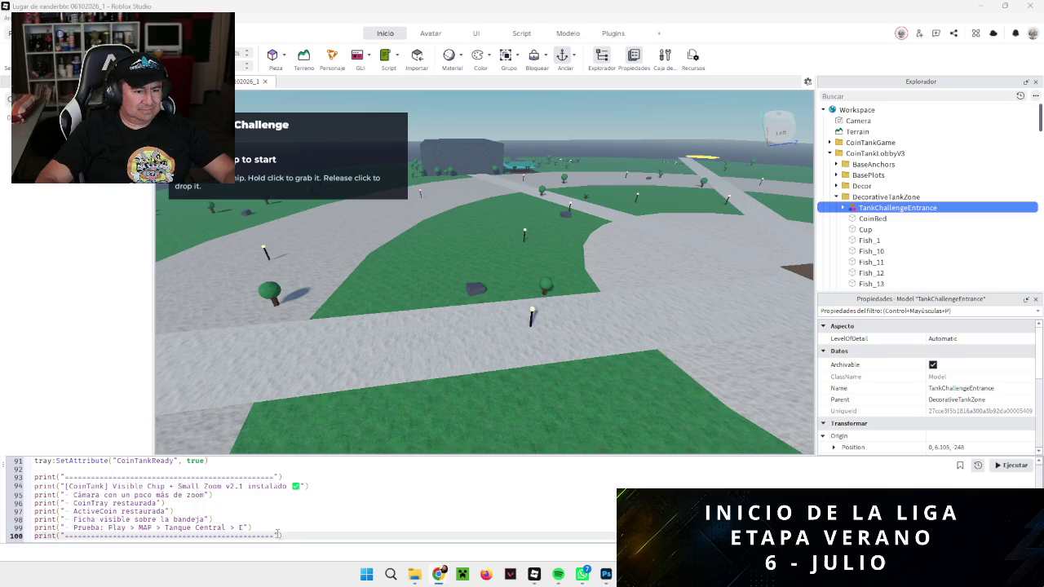
key(ctrl+a)
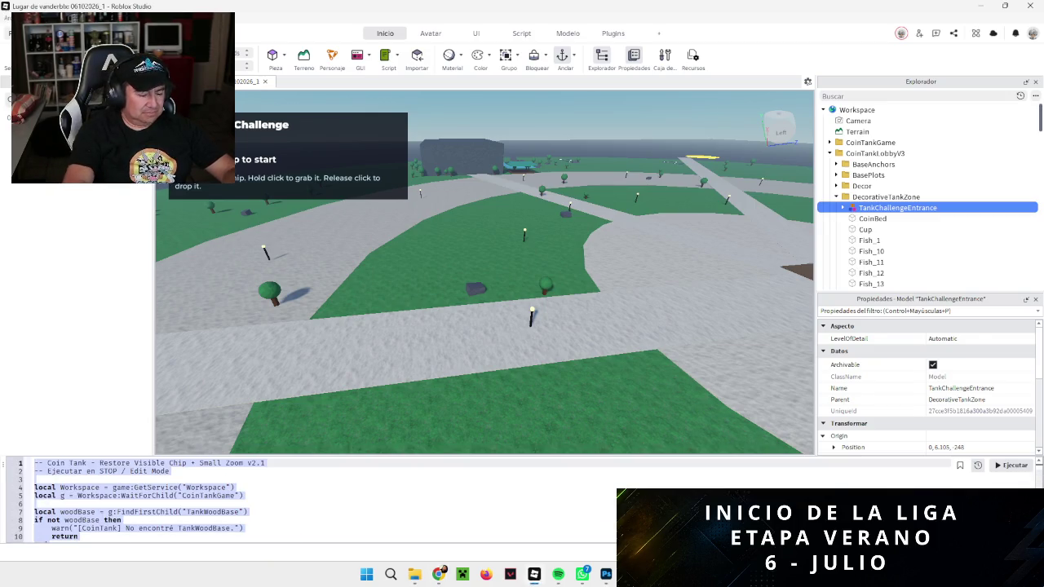
key(ctrl+v)
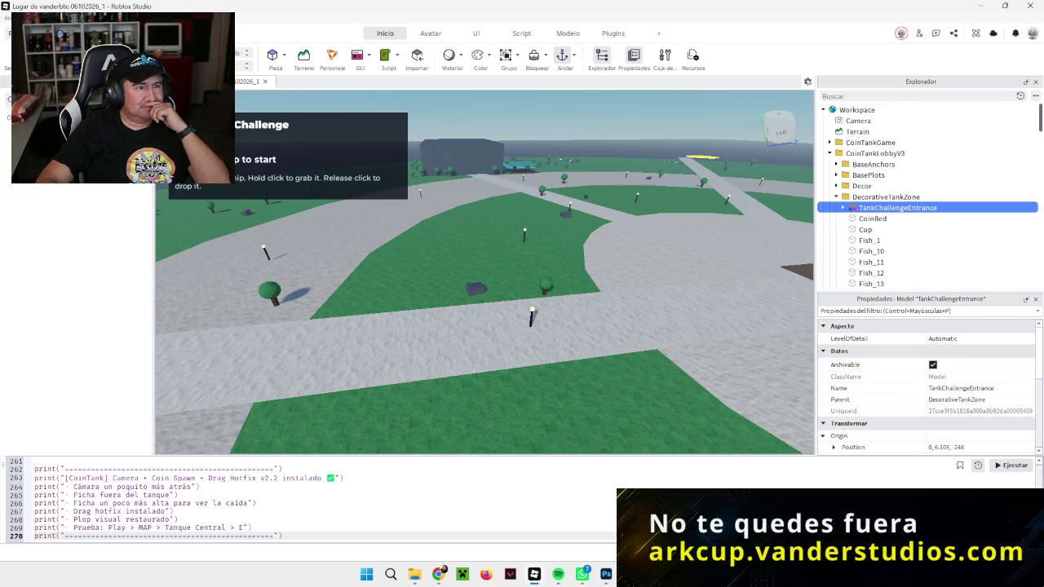
Start a Play test (F5) of the Coin Tank place.
key(F5)
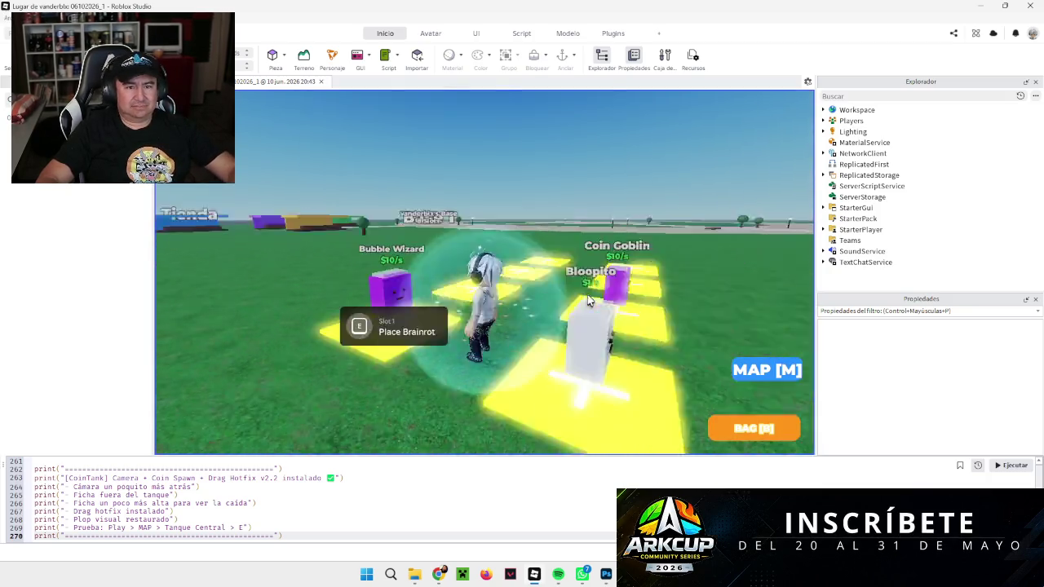
Teleport to Tanque Central via the map and enter the Tank 1 training challenge.
key(s)
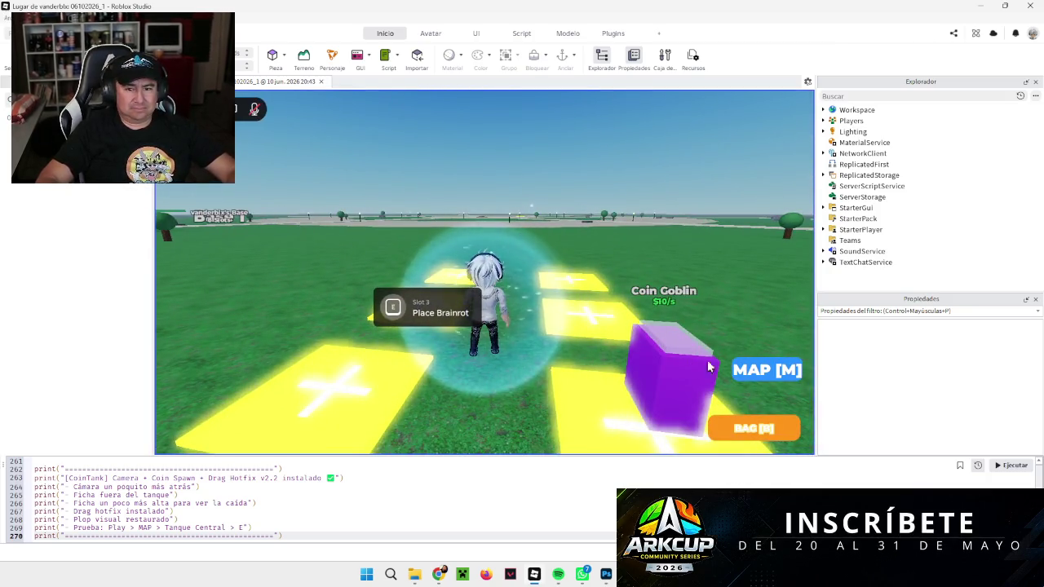
click(762, 369)
click(722, 198)
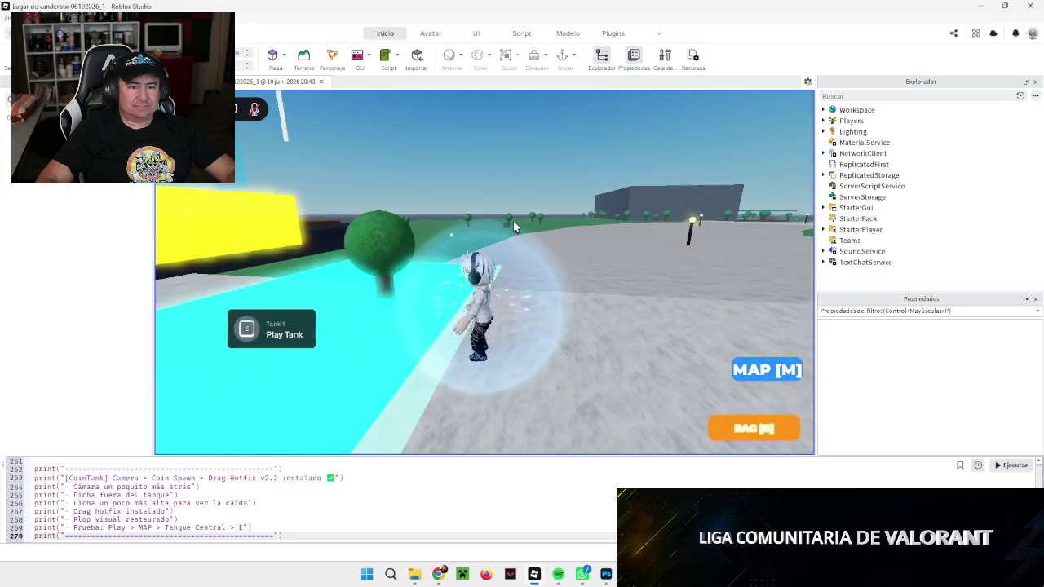
key(e)
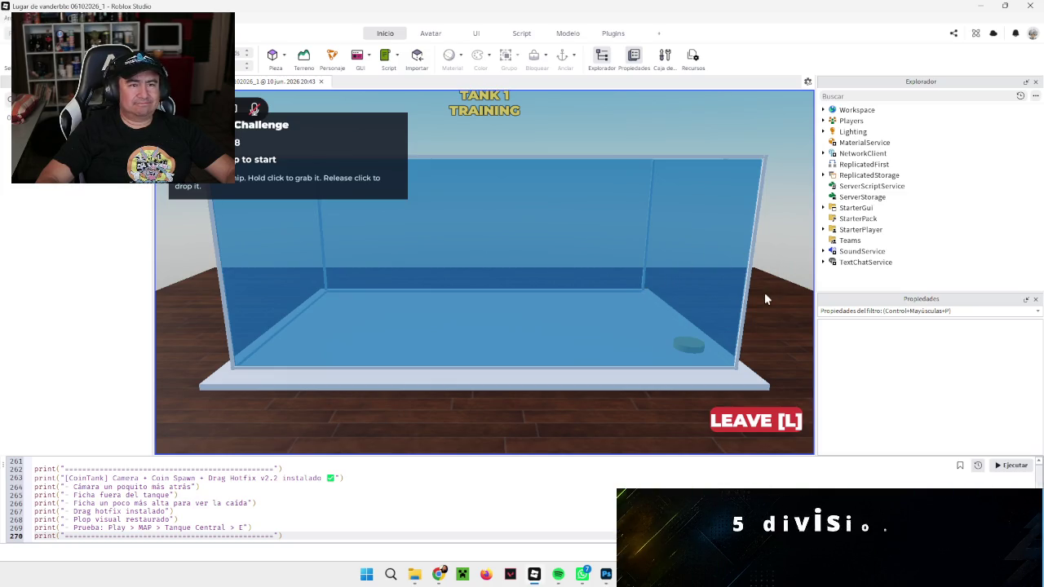
Grab the coin on the Tank 1 floor, then stop the playtest with Shift+F5.
click(692, 351)
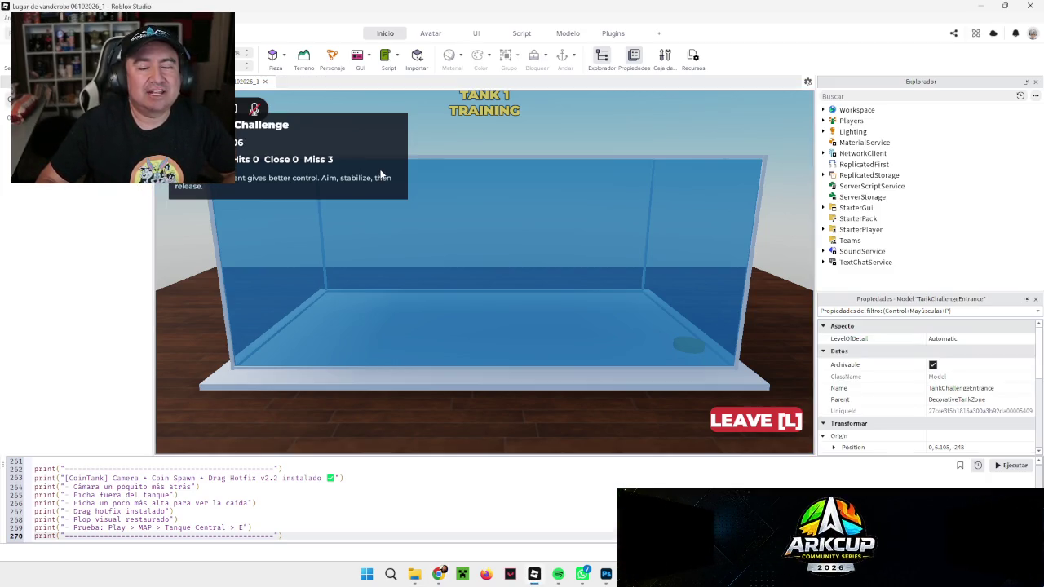
key(shift+F5)
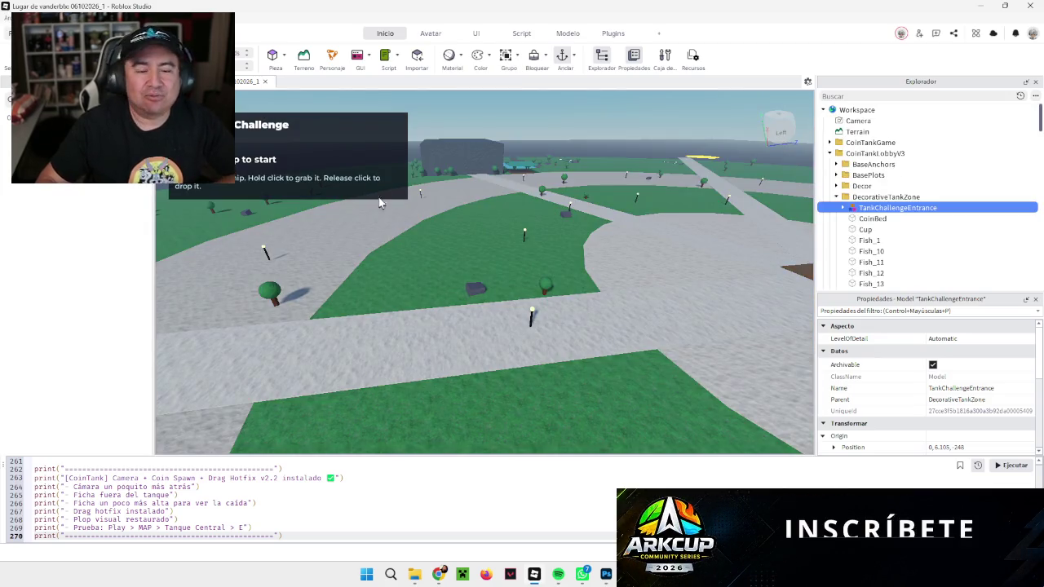